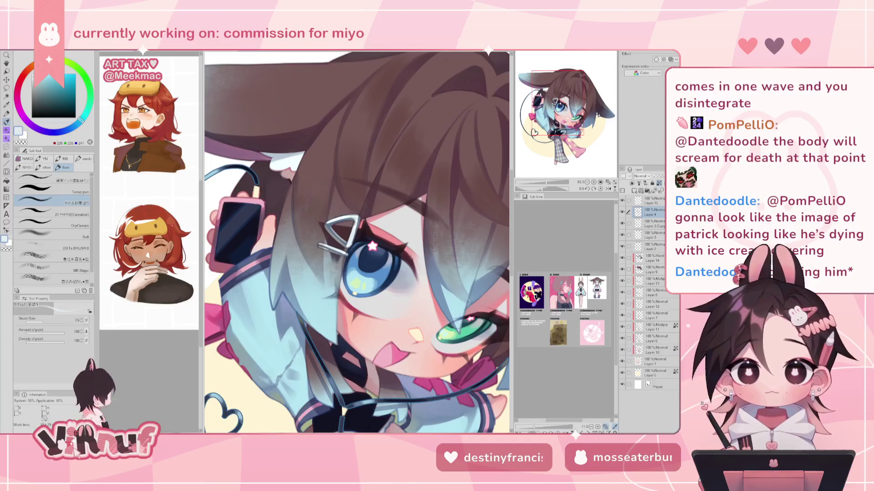
Zoom out to the whole character and add new Layer 16 above Layer 4
{"action": "left_click_drag", "start_coordinate": [546, 181], "coordinate": [542, 182]}
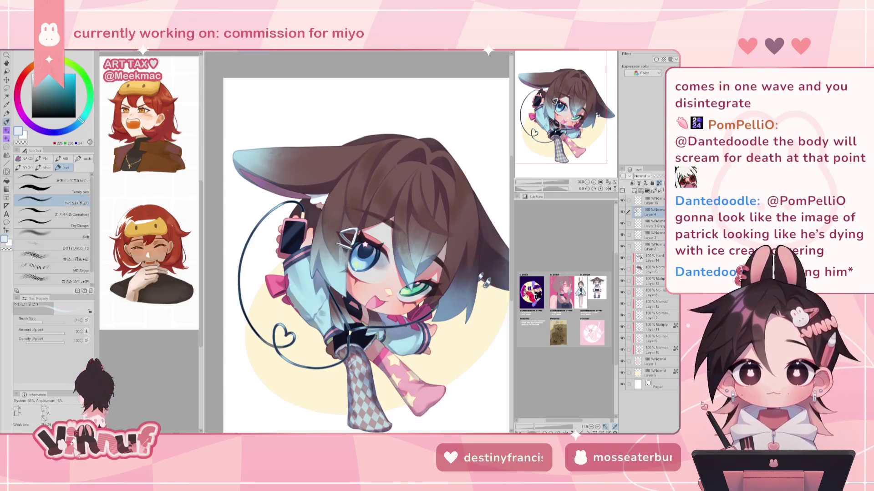
{"action": "left_click", "coordinate": [634, 190]}
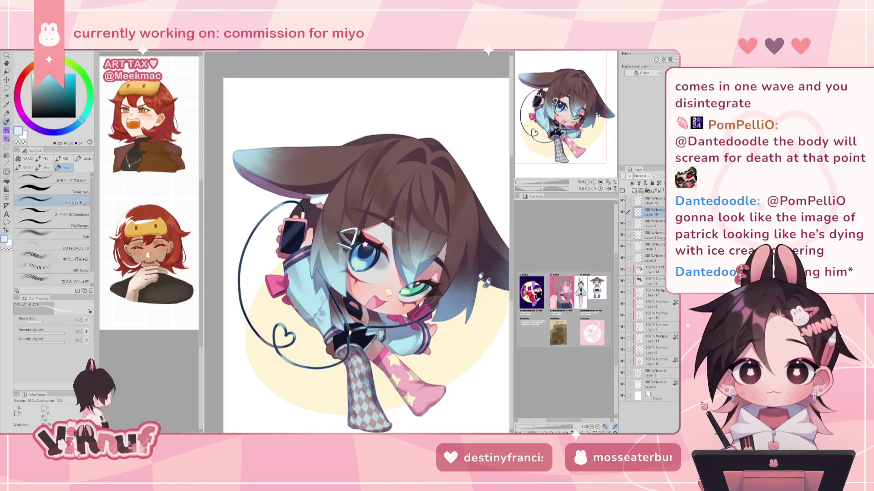
On a tilted view, shade the hair pin's lower stem and inner left edge with sampled greys
{"action": "scroll", "coordinate": [568, 139], "scroll_direction": "up", "scroll_amount": 5}
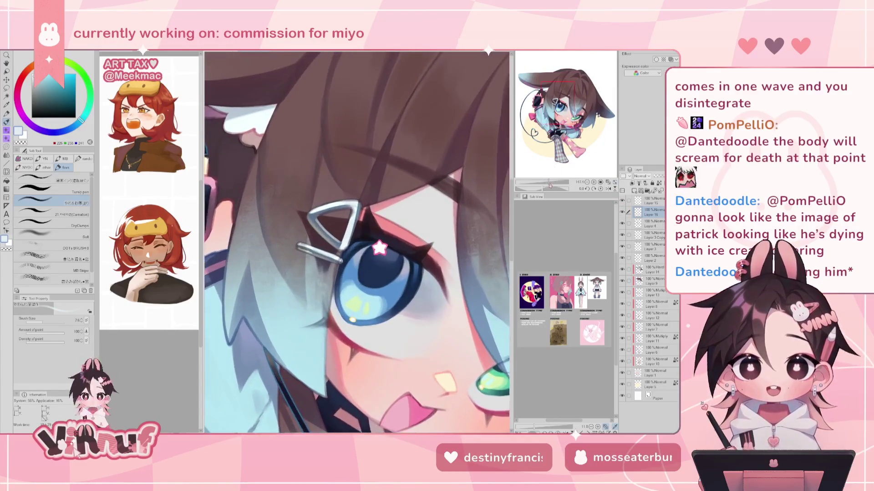
{"action": "scroll", "coordinate": [554, 105], "scroll_direction": "up", "scroll_amount": 2}
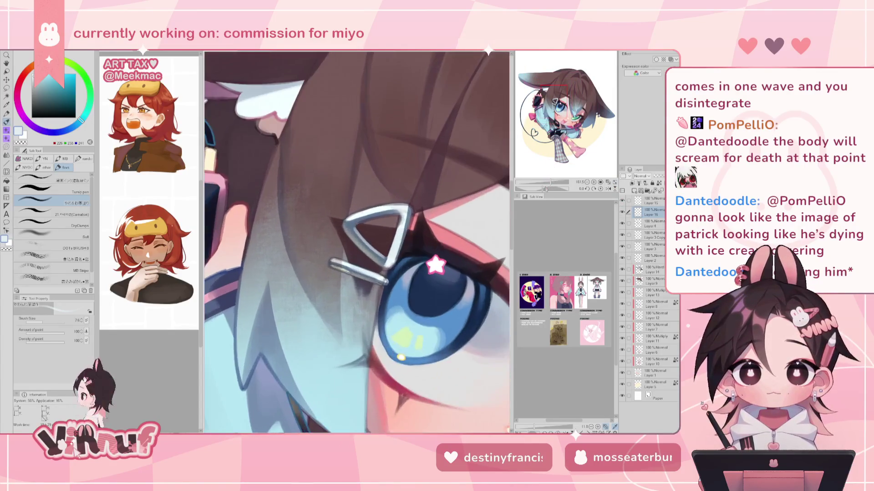
{"action": "left_click_drag", "start_coordinate": [542, 189], "coordinate": [553, 190]}
{"action": "left_click", "coordinate": [329, 245], "text": "alt"}
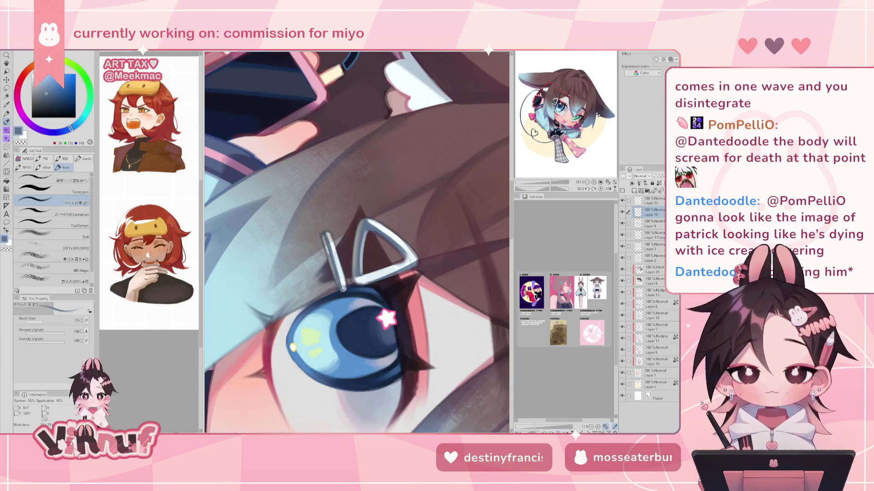
{"action": "left_click_drag", "start_coordinate": [340, 271], "coordinate": [344, 289]}
{"action": "left_click", "coordinate": [328, 245], "text": "alt"}
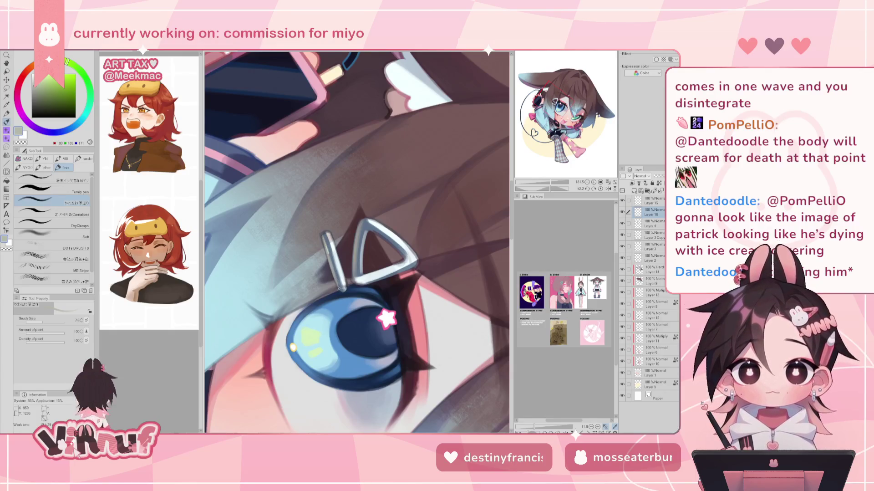
{"action": "left_click_drag", "start_coordinate": [338, 279], "coordinate": [340, 286]}
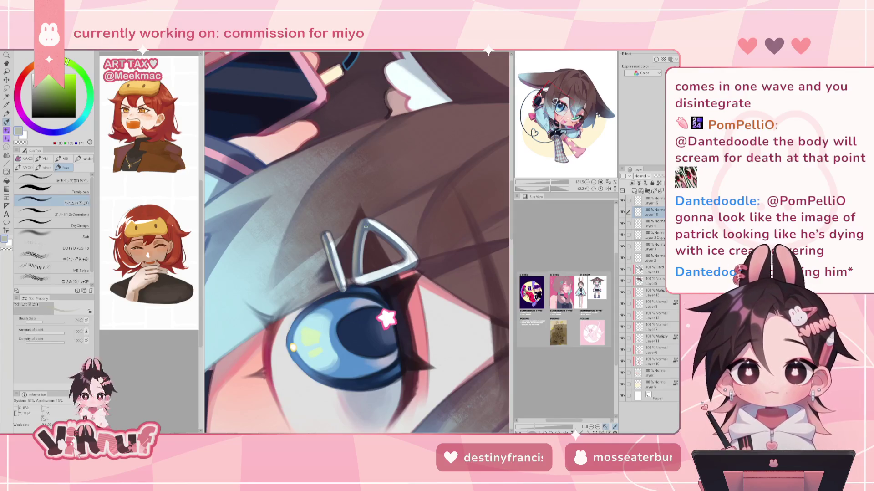
{"action": "left_click_drag", "start_coordinate": [361, 268], "coordinate": [366, 237]}
Paint near-white highlights along the pin's right edge, then mirror-check and reset the view
{"action": "left_click", "coordinate": [365, 221], "text": "alt"}
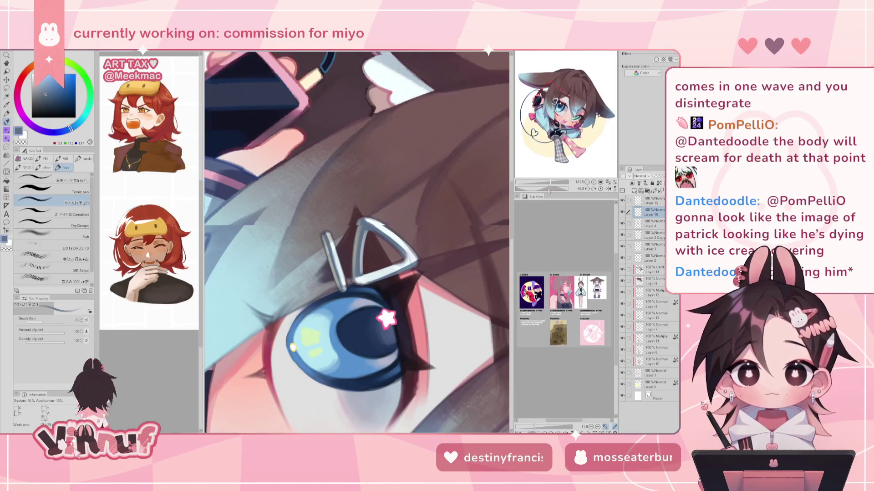
{"action": "left_click_drag", "start_coordinate": [391, 229], "coordinate": [535, 168]}
{"action": "left_click", "coordinate": [344, 229], "text": "alt"}
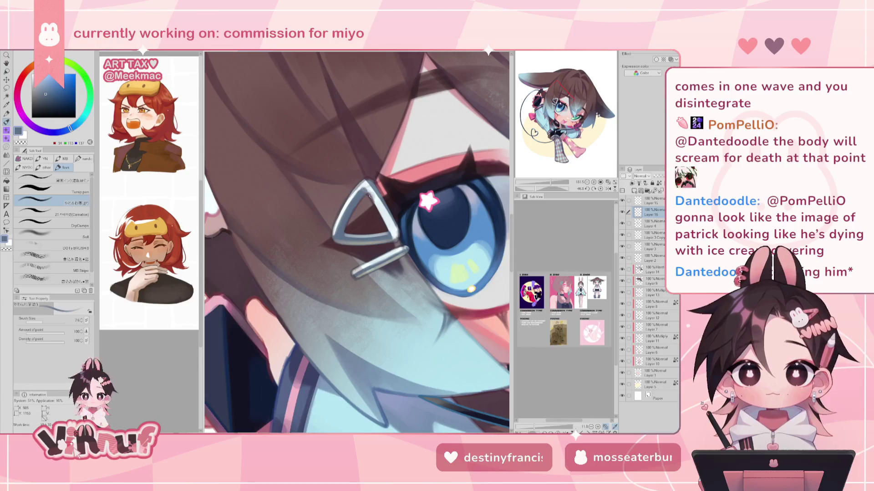
{"action": "left_click", "coordinate": [381, 195], "text": "alt"}
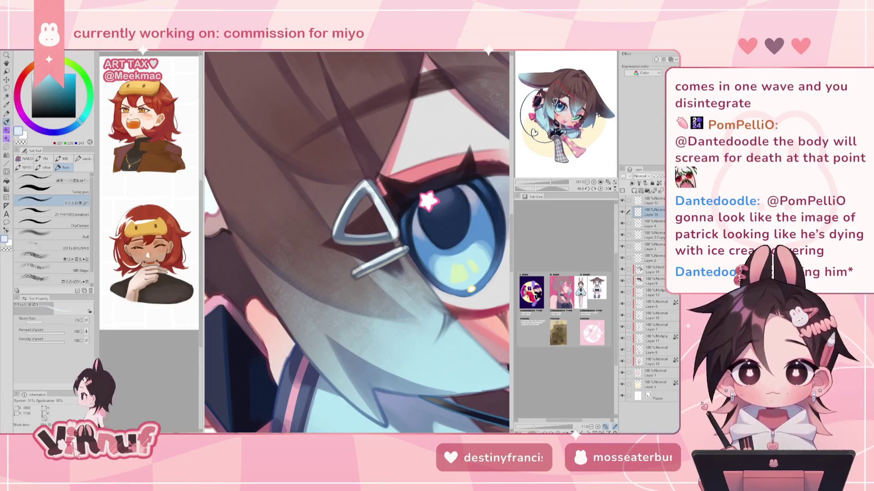
{"action": "left_click", "coordinate": [371, 193], "text": "alt"}
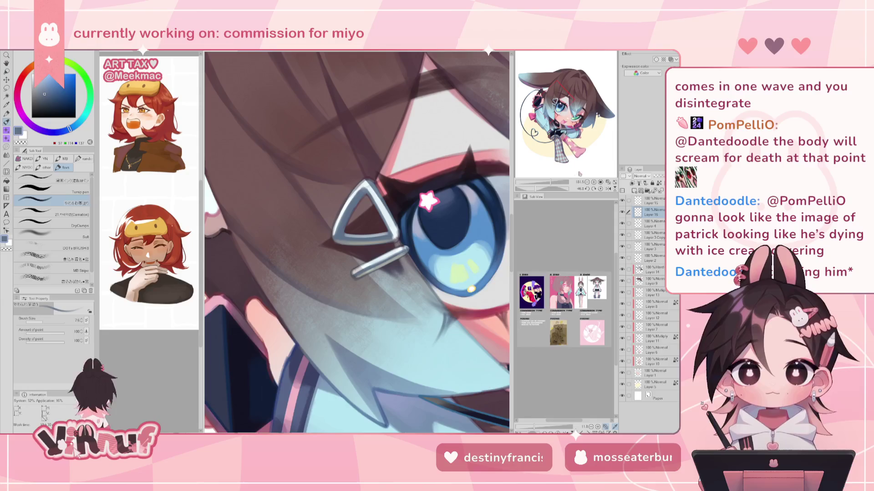
{"action": "left_click_drag", "start_coordinate": [553, 189], "coordinate": [540, 189]}
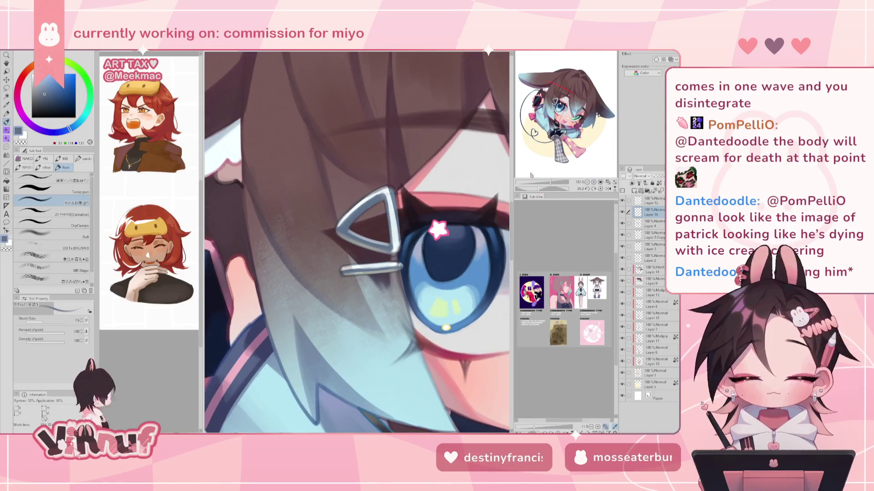
{"action": "left_click", "coordinate": [391, 192], "text": "alt"}
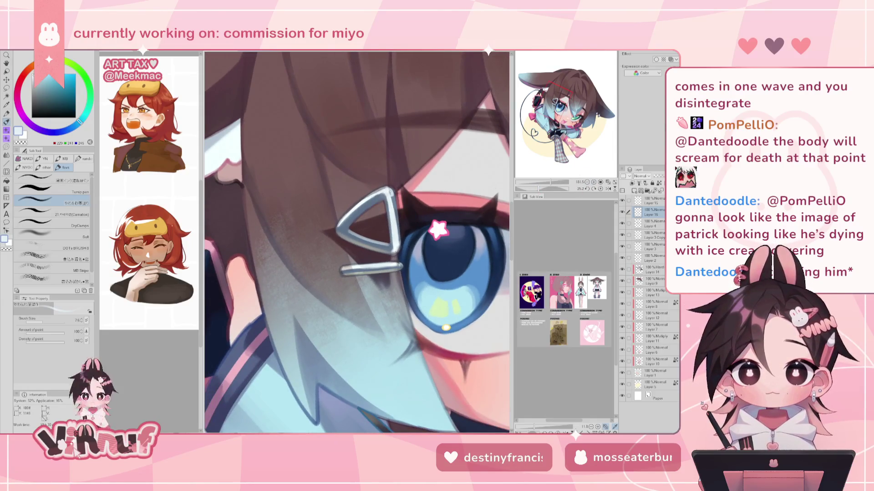
{"action": "mouse_move", "coordinate": [395, 223]}
{"action": "left_mouse_down"}
{"action": "mouse_move", "coordinate": [395, 209]}
{"action": "mouse_move", "coordinate": [396, 236]}
{"action": "mouse_move", "coordinate": [395, 192]}
{"action": "left_mouse_up"}
{"action": "left_click_drag", "start_coordinate": [399, 246], "coordinate": [396, 199]}
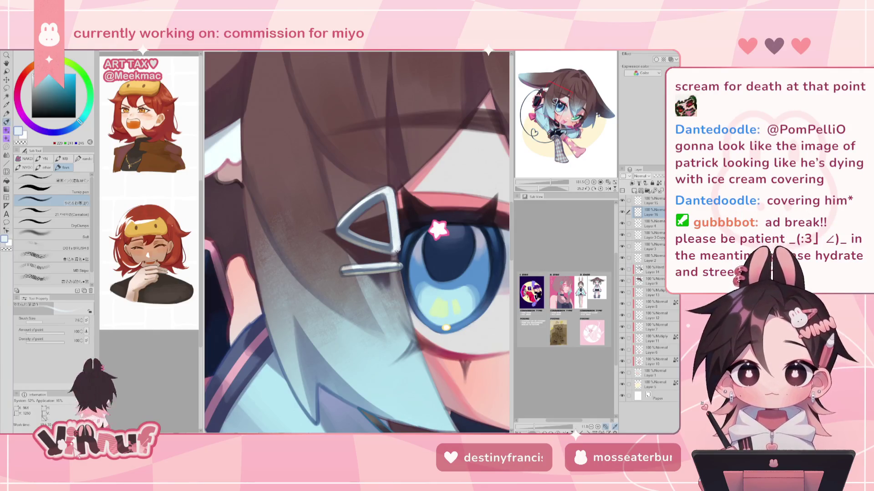
{"action": "key", "text": "h"}
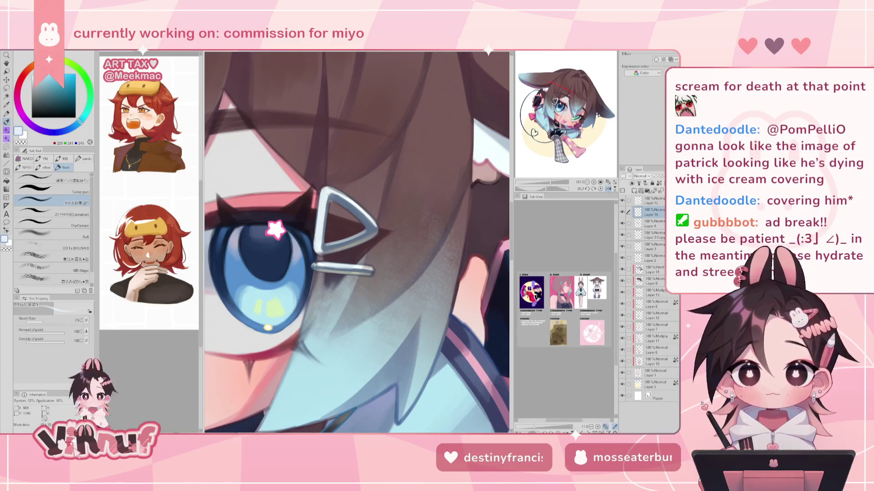
{"action": "key", "text": "h"}
{"action": "key", "text": "ctrl+minus"}
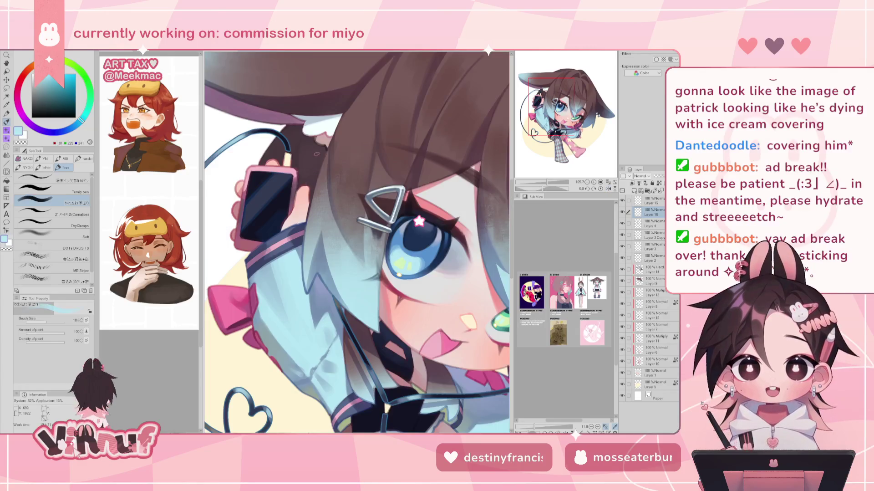
Sample a dark purple-grey and set the brush size to 42.5, mirroring the view to check
{"action": "left_click", "coordinate": [314, 168], "text": "alt"}
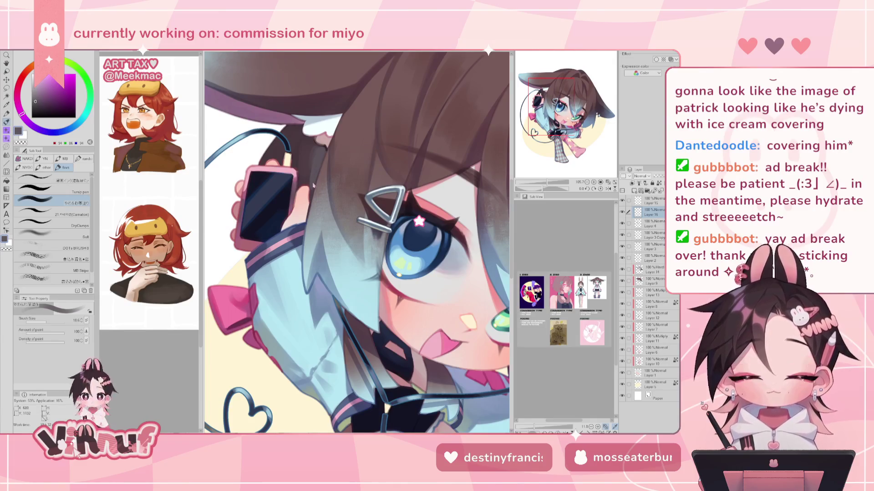
{"action": "key", "text": "h"}
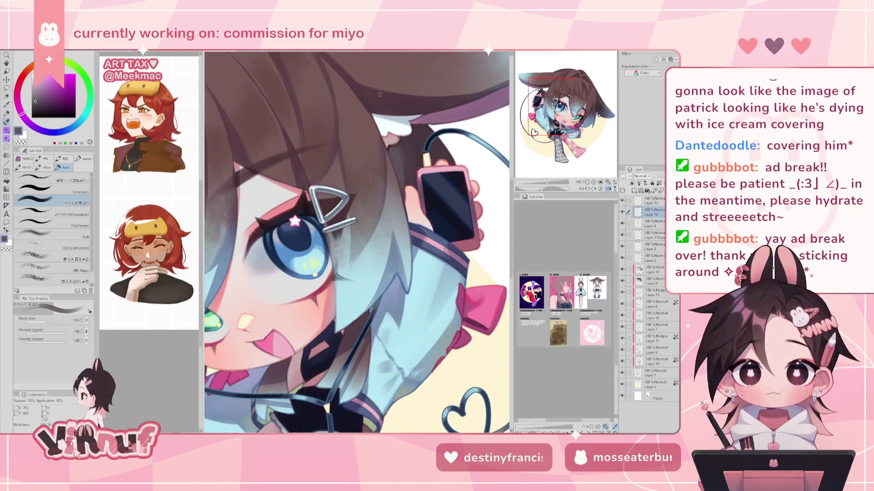
{"action": "left_click", "coordinate": [50, 324]}
{"action": "key", "text": "h"}
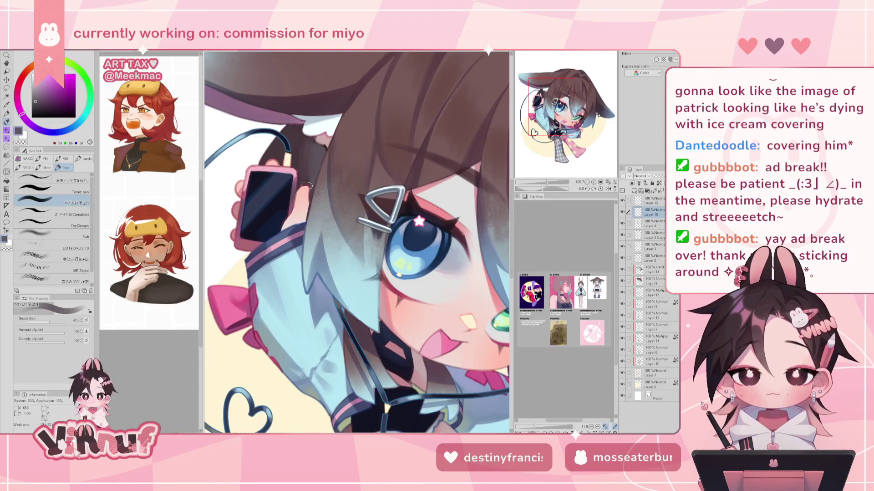
Zoom in on the face, set the brush to about 9.4, and paint the bangs with darker and pink tones
{"action": "key", "text": "ctrl+0"}
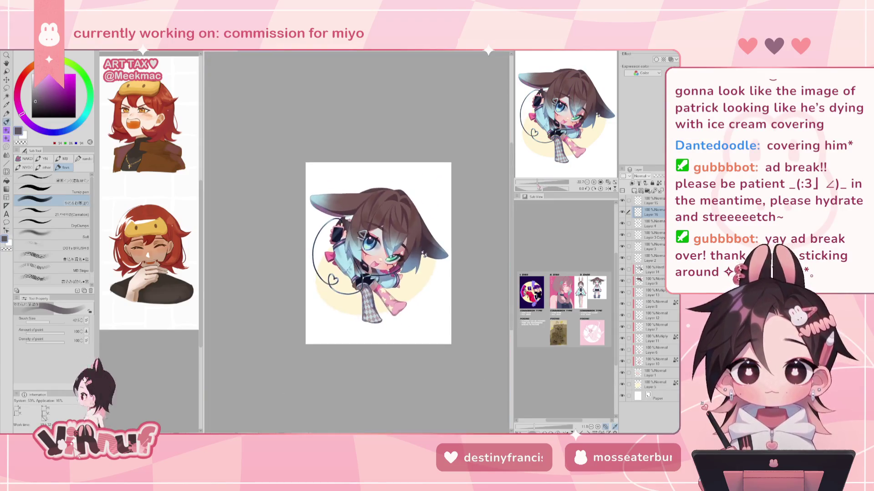
{"action": "left_click_drag", "start_coordinate": [538, 186], "coordinate": [542, 169]}
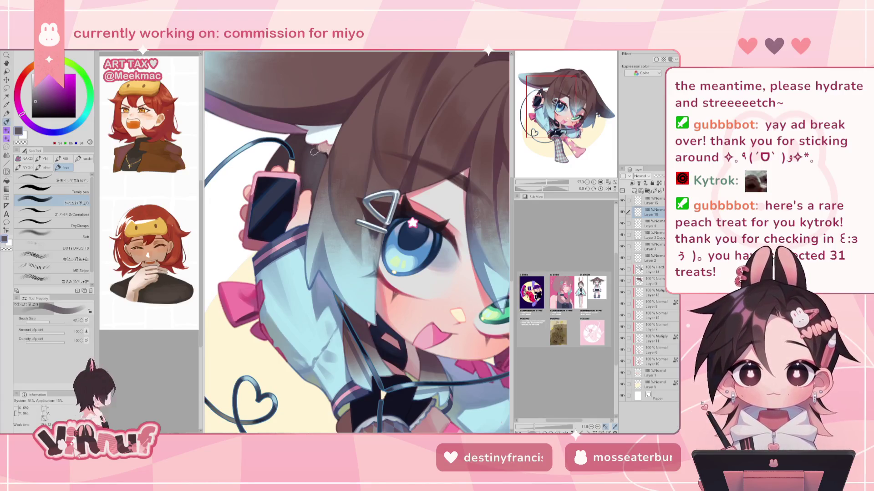
{"action": "left_click", "coordinate": [43, 323]}
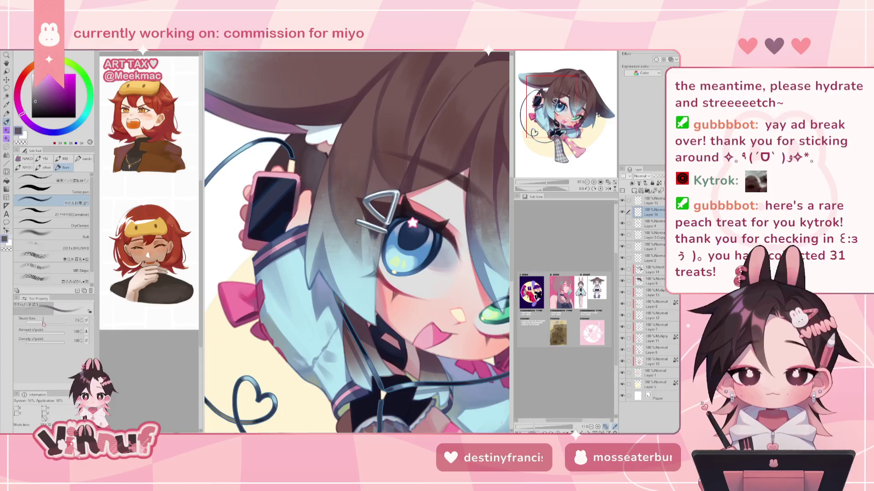
{"action": "left_click_drag", "start_coordinate": [43, 323], "coordinate": [45, 322]}
{"action": "left_click", "coordinate": [326, 155], "text": "alt"}
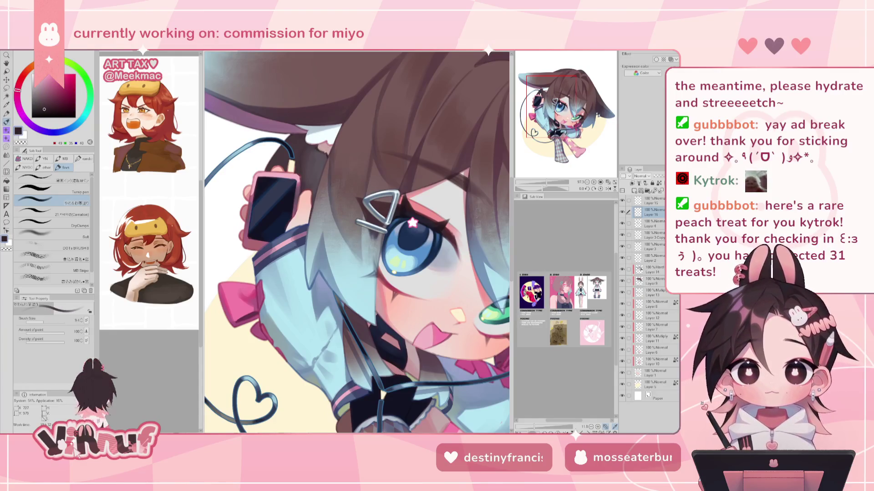
{"action": "left_click", "coordinate": [327, 142], "text": "alt"}
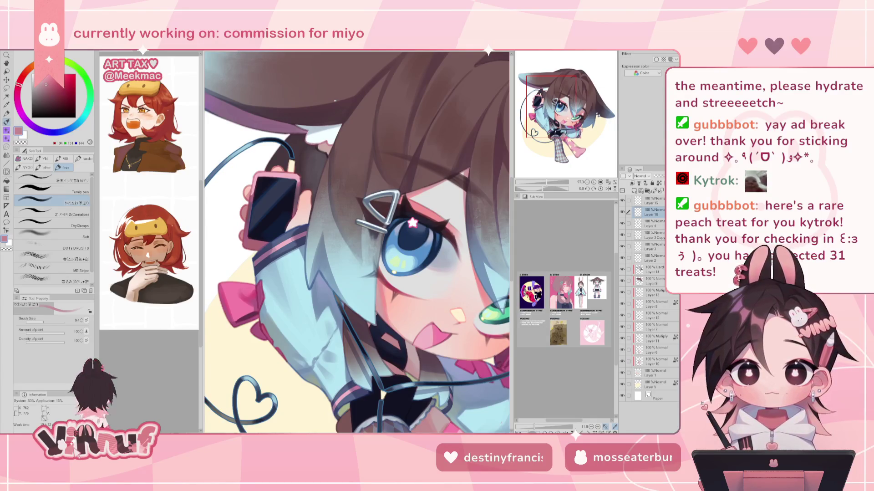
Paint the bangs with light blue, blue-grey, dark mauve and greyish brown sampled from the hair
{"action": "left_click", "coordinate": [311, 249], "text": "alt"}
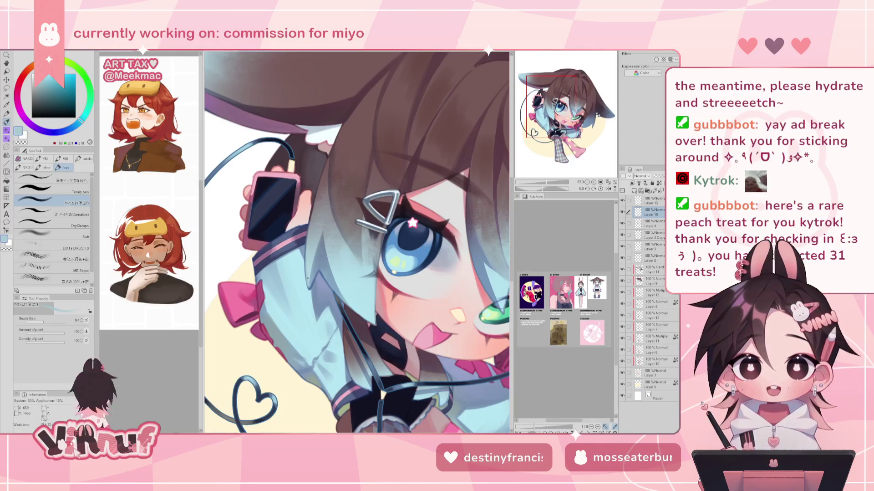
{"action": "left_click", "coordinate": [313, 275], "text": "alt"}
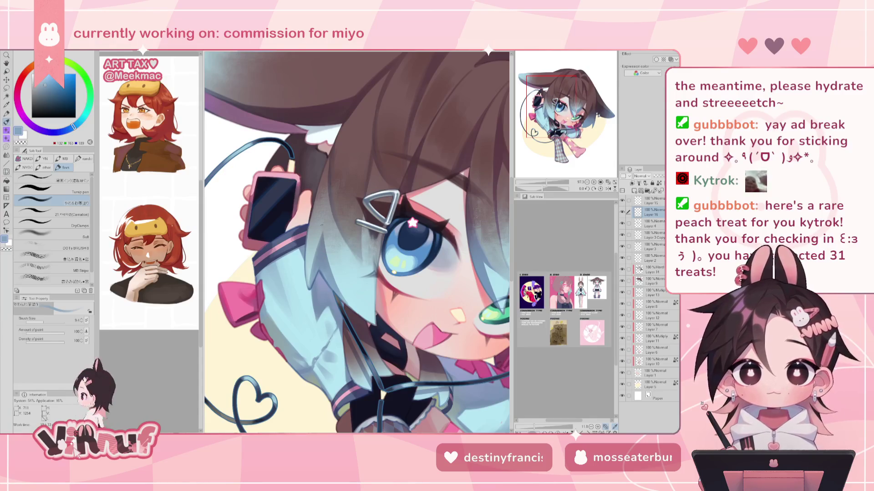
{"action": "left_click_drag", "start_coordinate": [549, 109], "coordinate": [550, 109]}
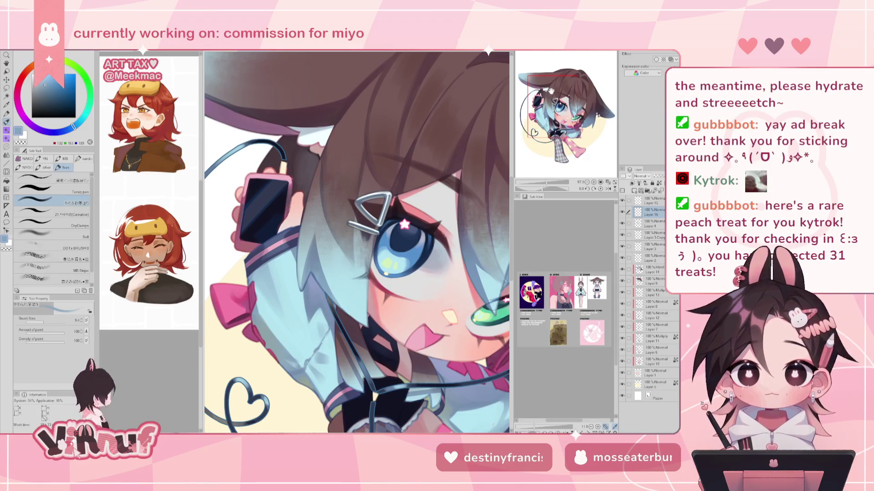
{"action": "left_click_drag", "start_coordinate": [551, 91], "coordinate": [540, 84]}
{"action": "left_click", "coordinate": [314, 196], "text": "alt"}
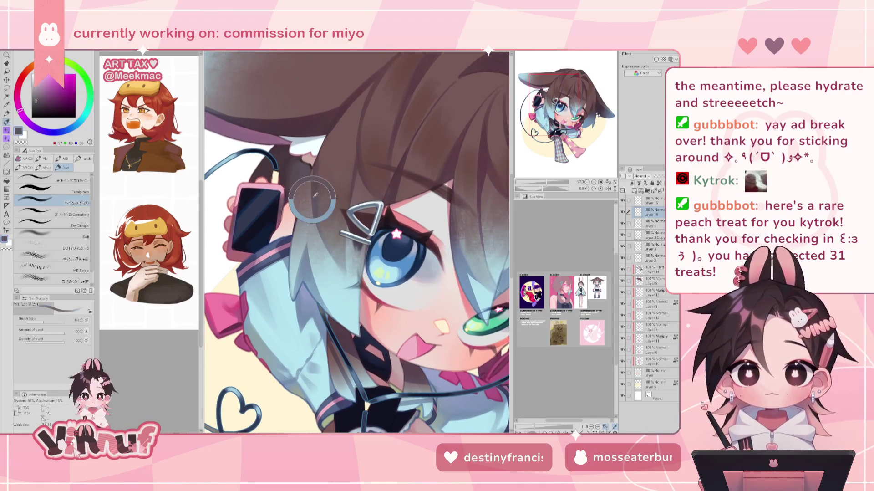
{"action": "left_click", "coordinate": [335, 234], "text": "alt"}
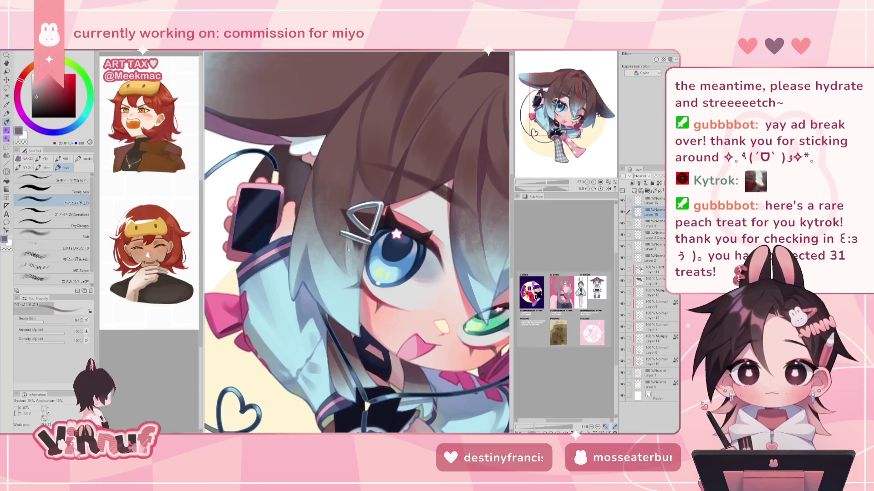
{"action": "left_click_drag", "start_coordinate": [337, 190], "coordinate": [303, 226]}
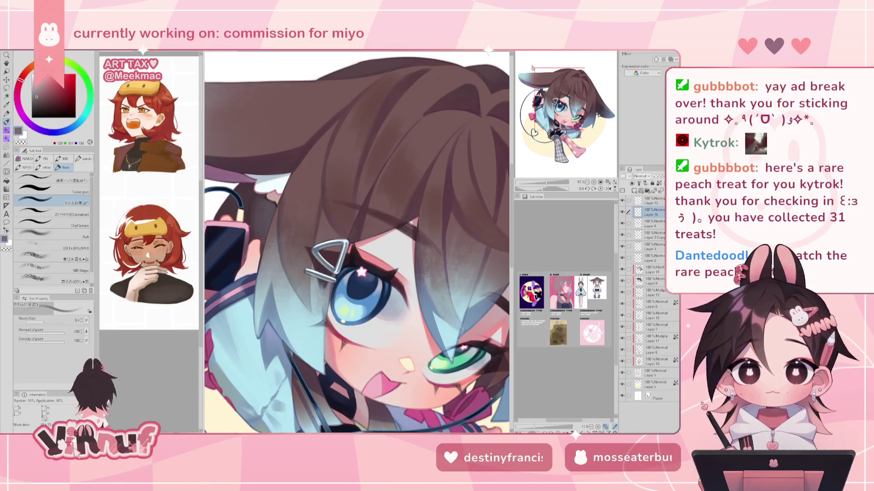
Paint dark brown strand shading on the crown at brush sizes 22.9, 20.1 and 14.1 on a rotated view
{"action": "left_click", "coordinate": [381, 105], "text": "alt"}
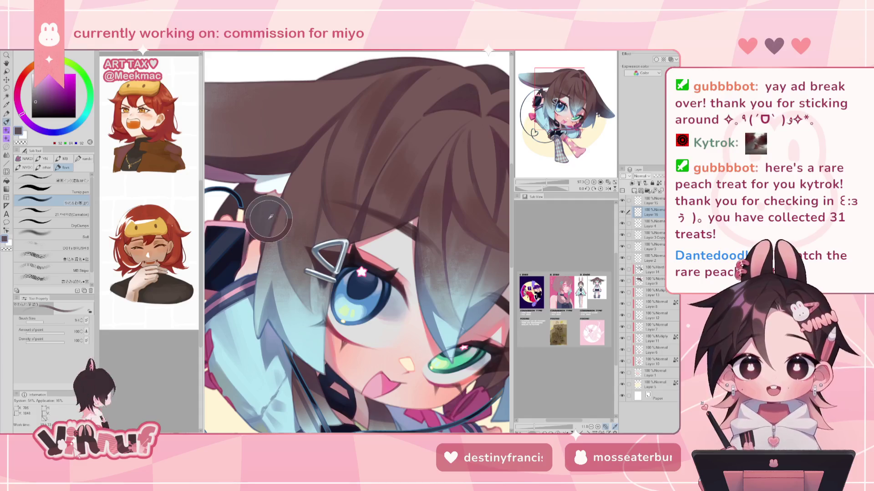
{"action": "left_click_drag", "start_coordinate": [270, 218], "coordinate": [219, 256]}
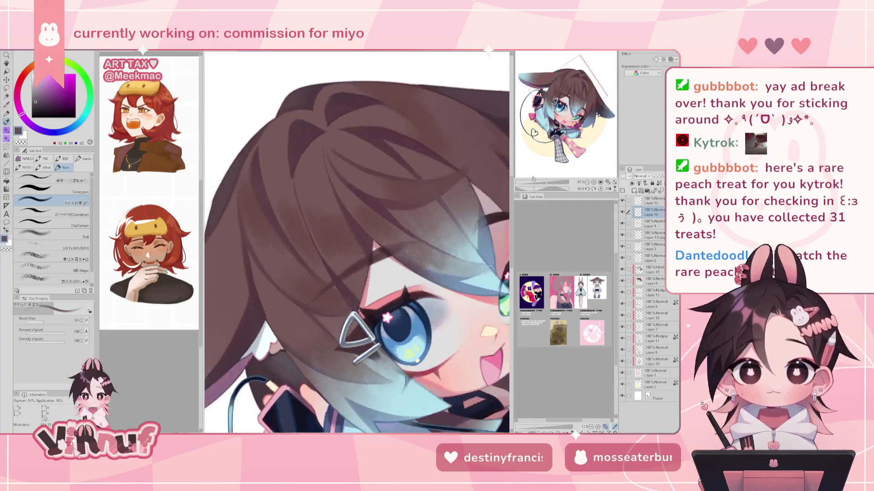
{"action": "left_click_drag", "start_coordinate": [319, 228], "coordinate": [277, 167]}
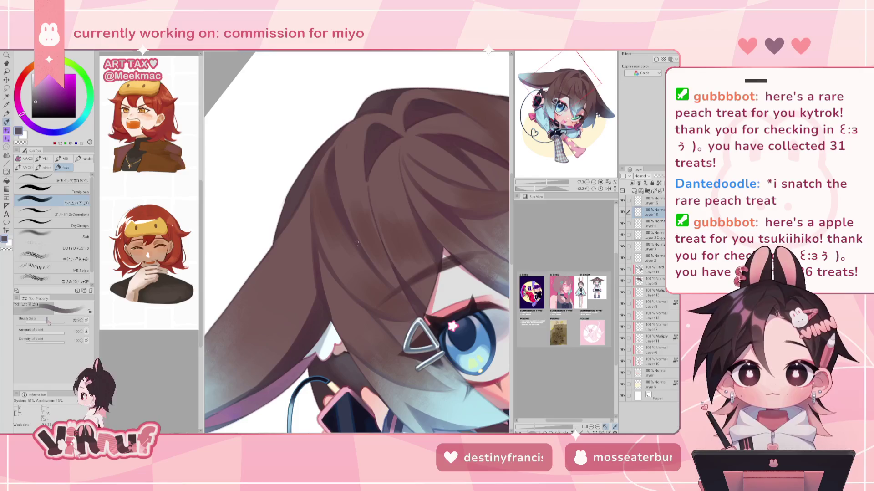
{"action": "left_click_drag", "start_coordinate": [46, 322], "coordinate": [54, 322]}
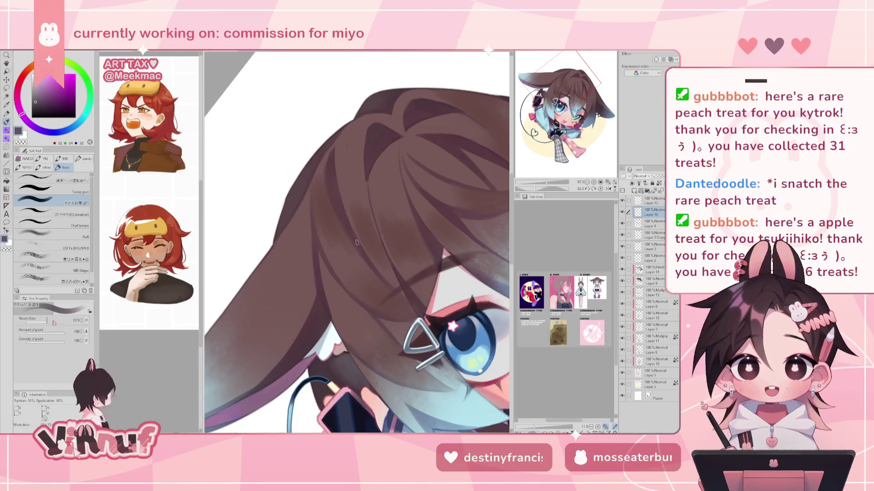
{"action": "left_click_drag", "start_coordinate": [54, 322], "coordinate": [47, 323]}
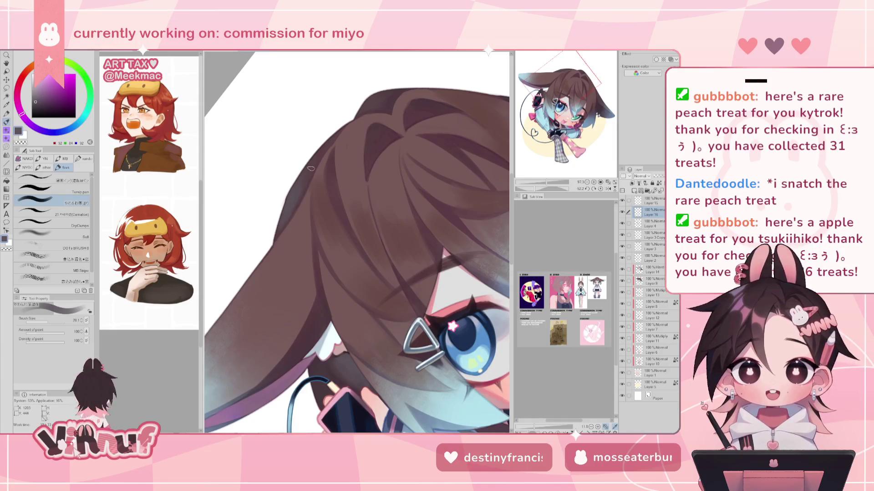
{"action": "key", "text": "h"}
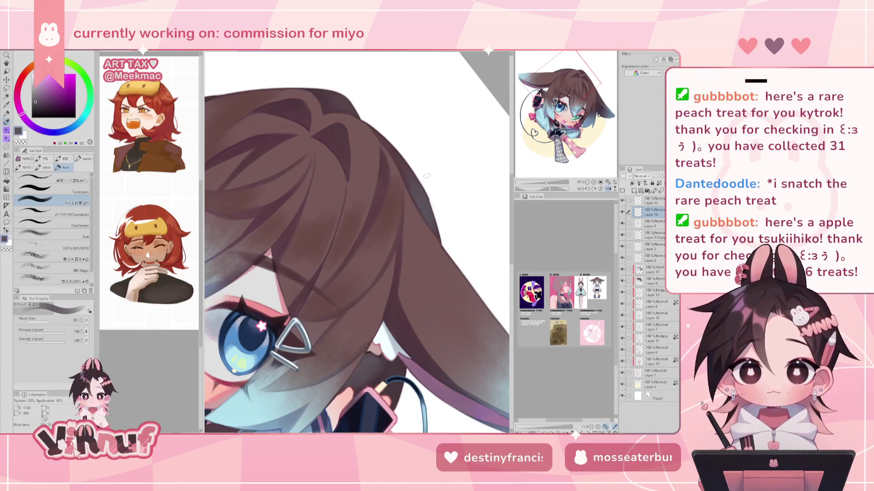
{"action": "key", "text": "bracketleft"}
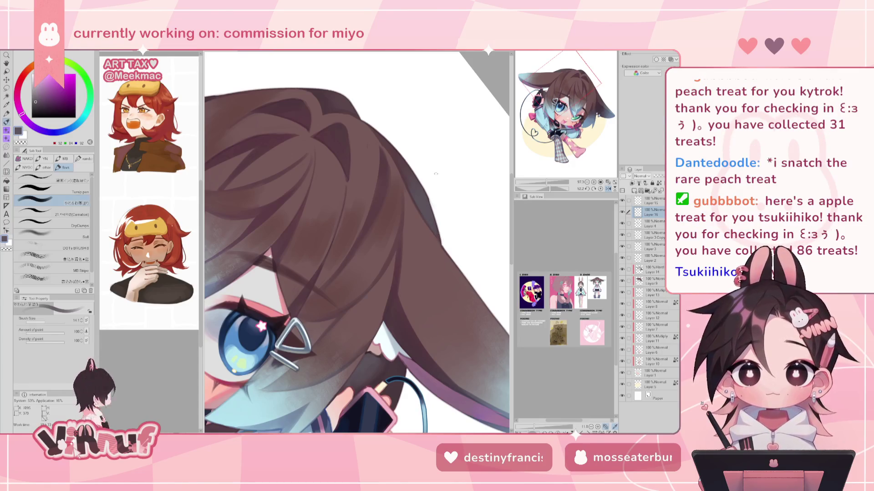
{"action": "left_click", "coordinate": [600, 188]}
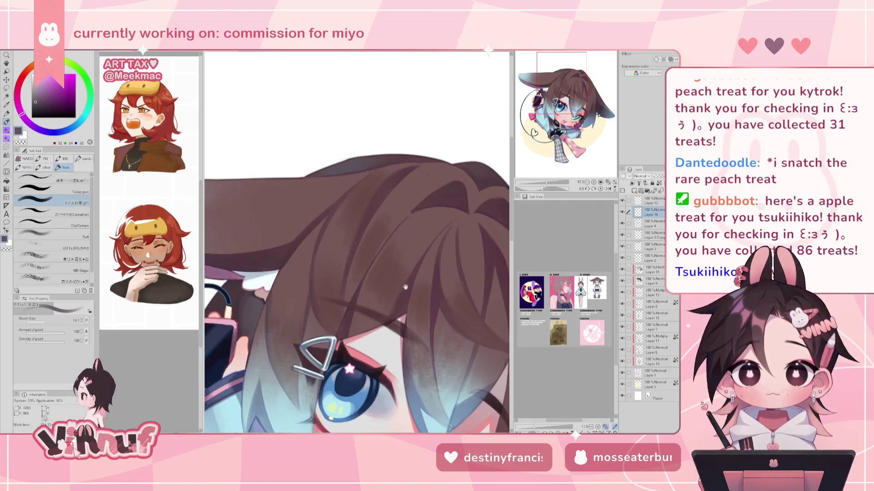
{"action": "mouse_move", "coordinate": [495, 160]}
{"action": "left_mouse_down"}
{"action": "mouse_move", "coordinate": [336, 312]}
{"action": "mouse_move", "coordinate": [533, 167]}
{"action": "left_mouse_up"}
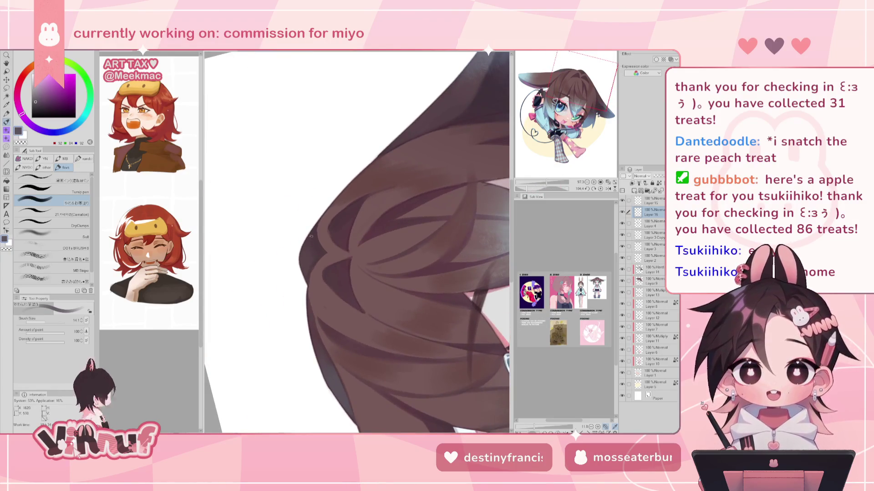
Paint dark and light brown crown strands at brush sizes 26.3 and 12.3, then straighten the canvas
{"action": "left_click_drag", "start_coordinate": [296, 196], "coordinate": [357, 242]}
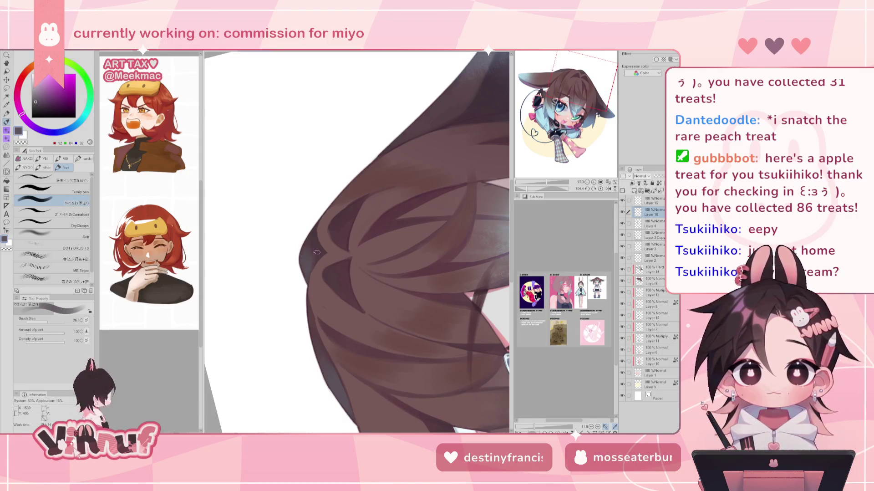
{"action": "left_click", "coordinate": [311, 238], "text": "alt"}
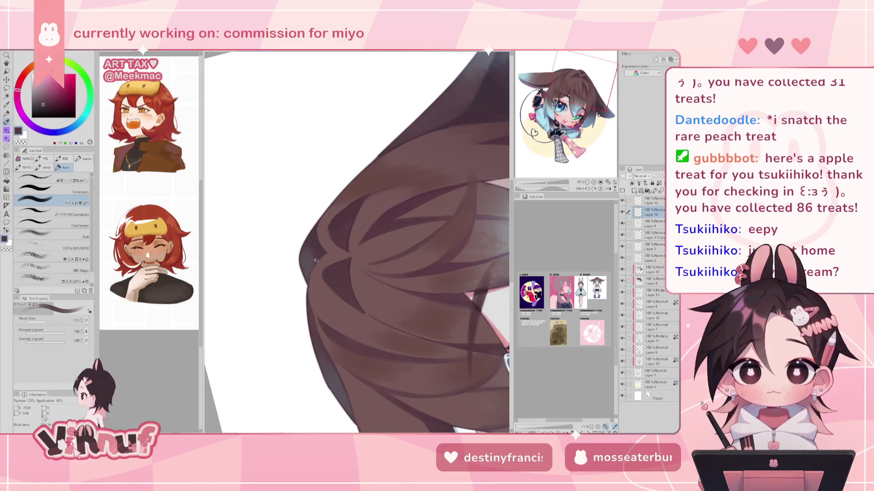
{"action": "key", "text": "bracketleft"}
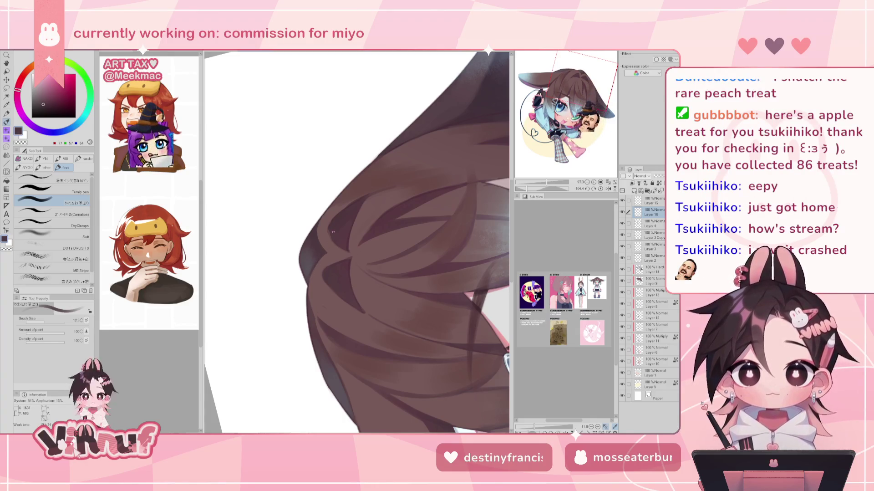
{"action": "left_click", "coordinate": [331, 309], "text": "alt"}
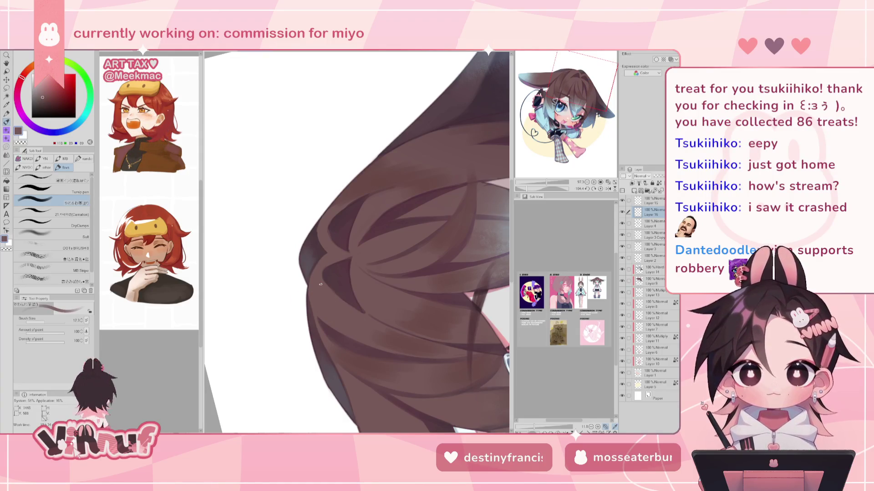
{"action": "left_click", "coordinate": [600, 188]}
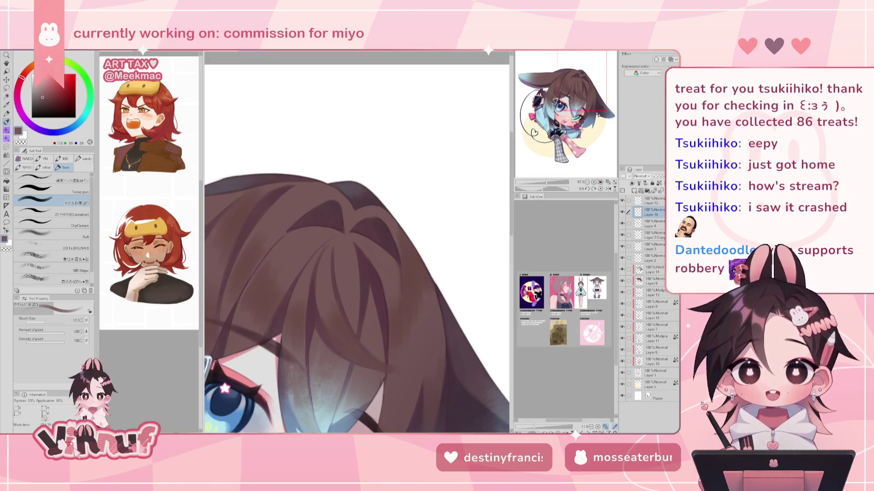
Paint broad soft brown shading over the hair crown with a large brush (about 174), mirror-checking
{"action": "left_click", "coordinate": [52, 322]}
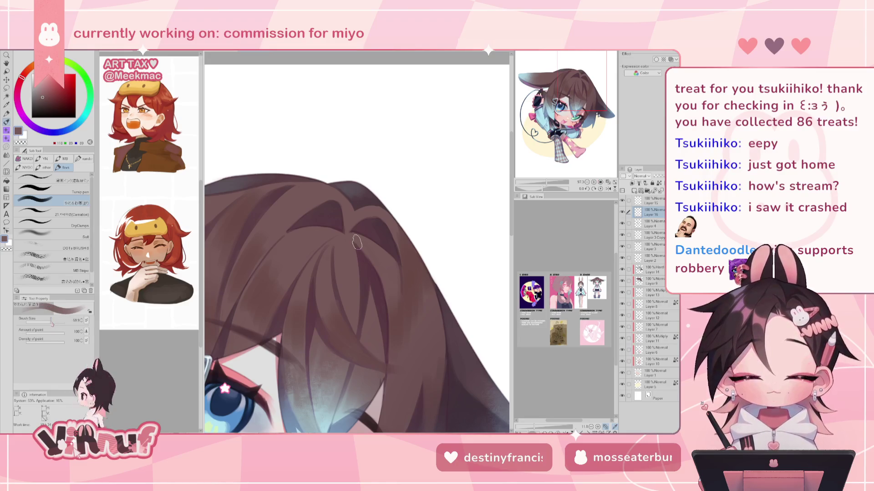
{"action": "key", "text": "bracketleft"}
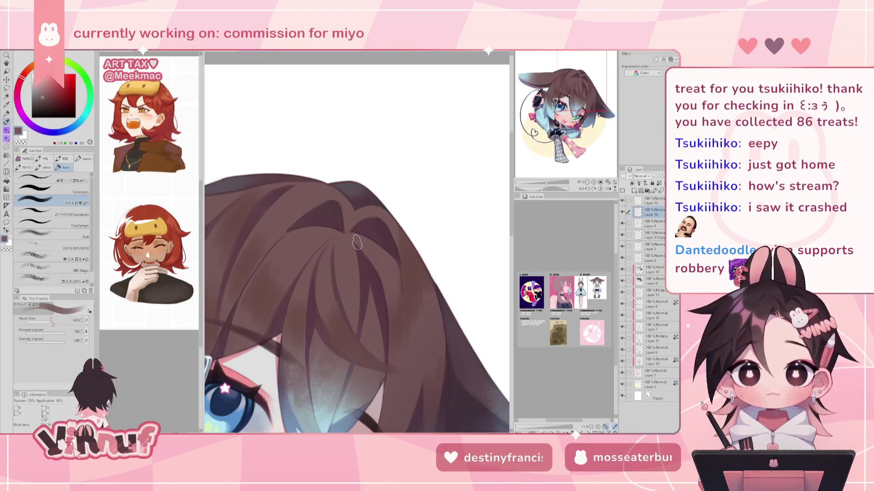
{"action": "left_click", "coordinate": [371, 198], "text": "alt"}
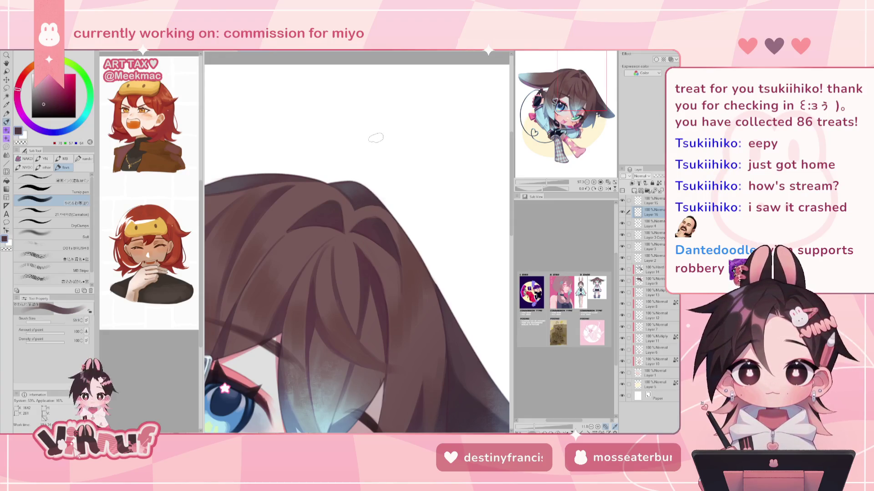
{"action": "left_click_drag", "start_coordinate": [546, 181], "coordinate": [549, 183]}
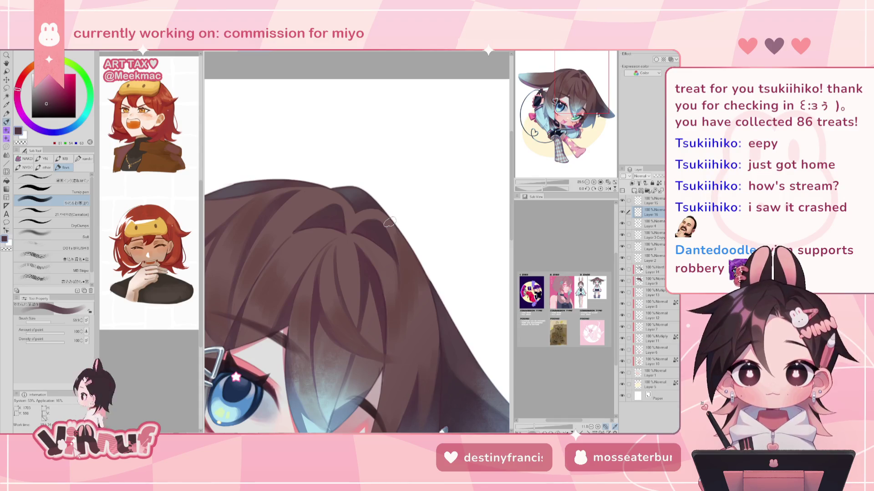
{"action": "left_click_drag", "start_coordinate": [390, 222], "coordinate": [345, 188]}
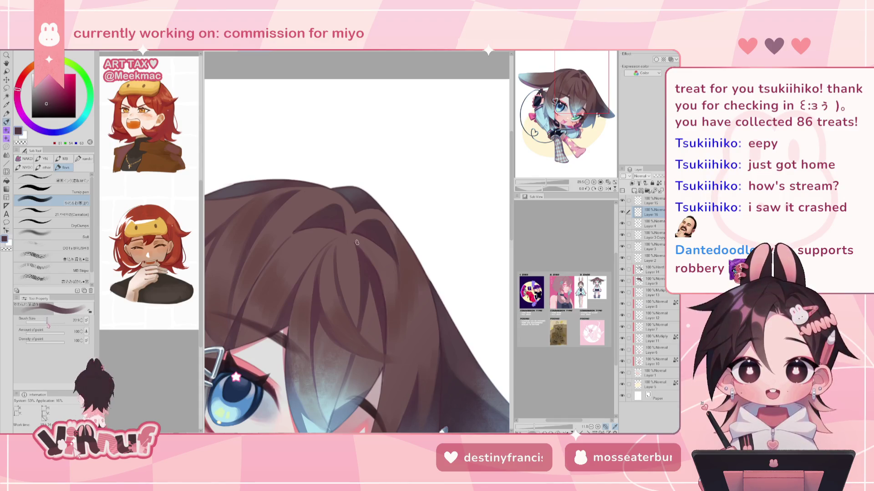
{"action": "left_click", "coordinate": [344, 189], "text": "alt"}
{"action": "key", "text": "h"}
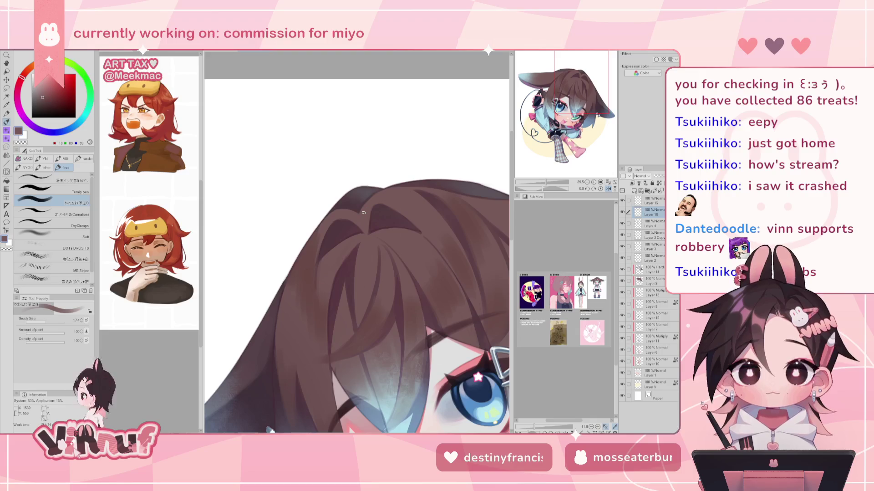
{"action": "key", "text": "h"}
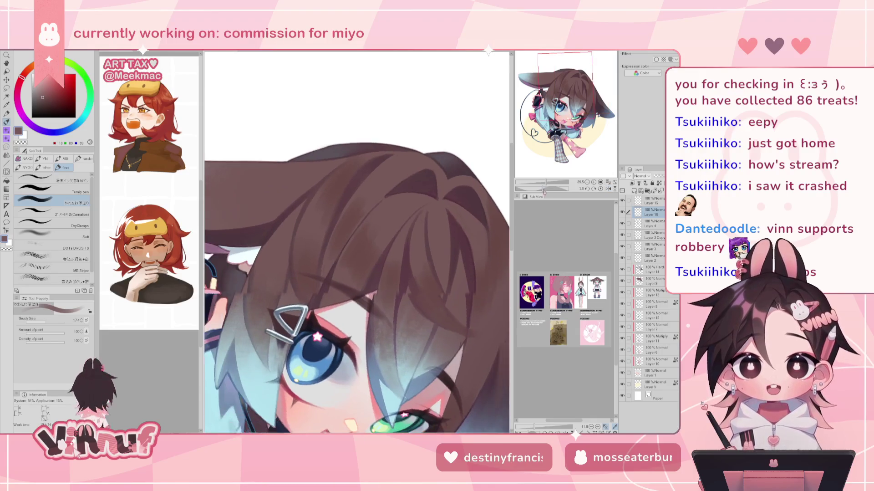
Tilt the view, reframe on the face, and paint soft brown shading into the bangs
{"action": "key", "text": "minus"}
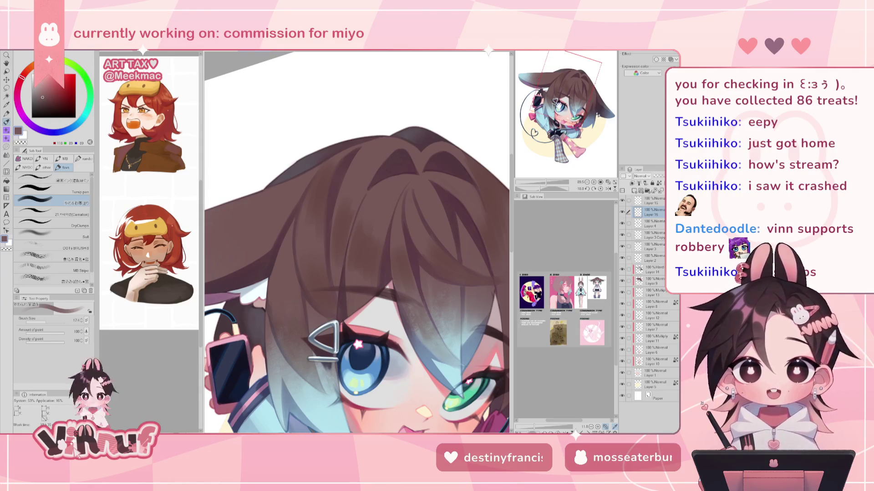
{"action": "left_click_drag", "start_coordinate": [357, 242], "coordinate": [336, 224]}
{"action": "left_click_drag", "start_coordinate": [339, 326], "coordinate": [369, 276]}
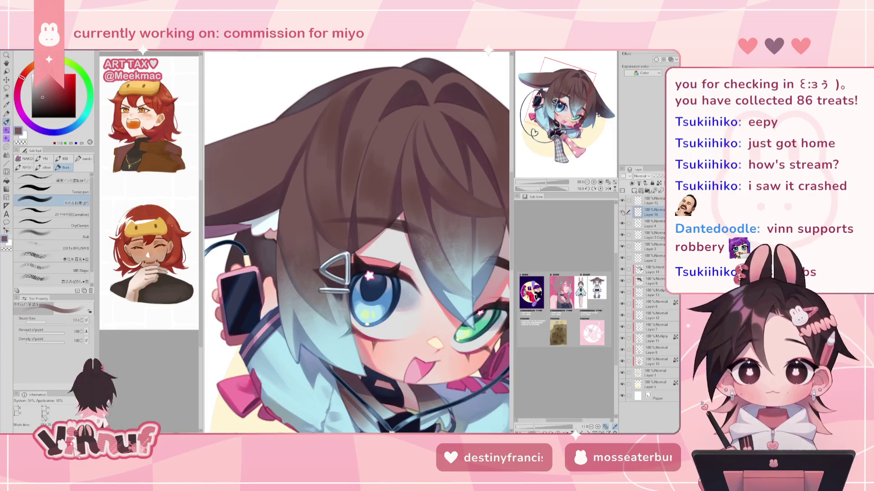
Layer progressively darker browns sampled from the hair into the bangs, mirroring and rotating to check
{"action": "left_click", "coordinate": [339, 237], "text": "alt"}
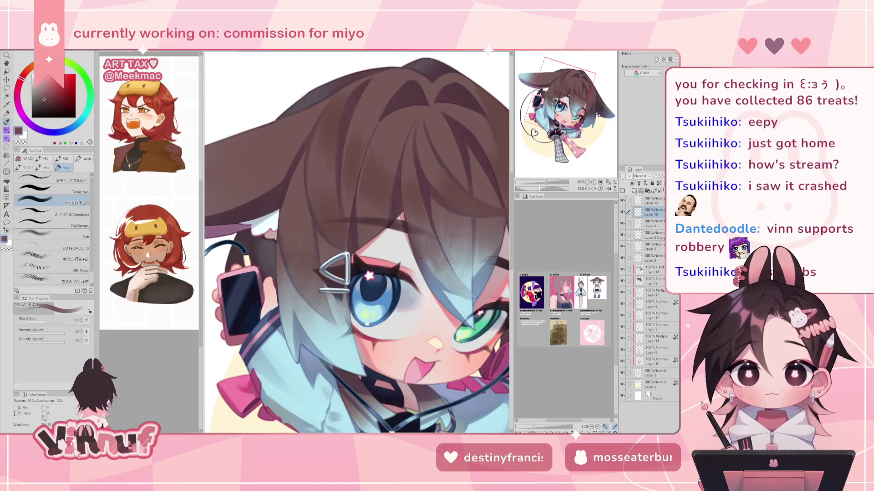
{"action": "left_click", "coordinate": [324, 226], "text": "alt"}
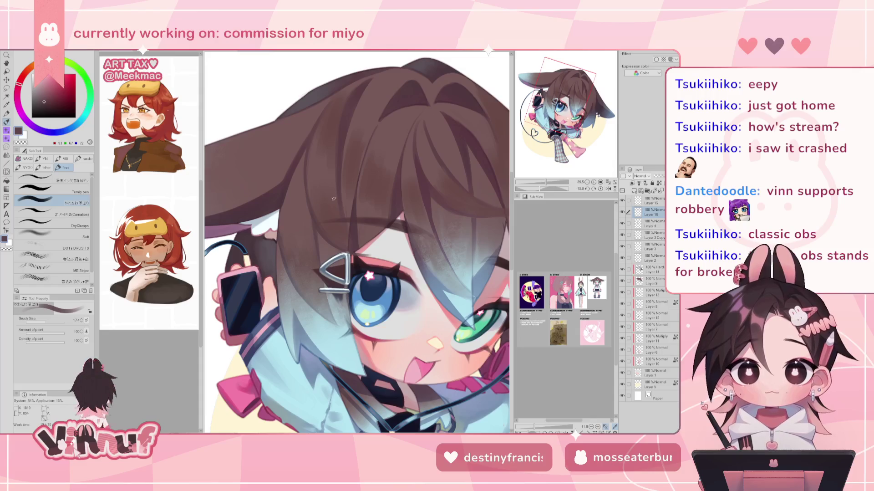
{"action": "left_click", "coordinate": [353, 228], "text": "alt"}
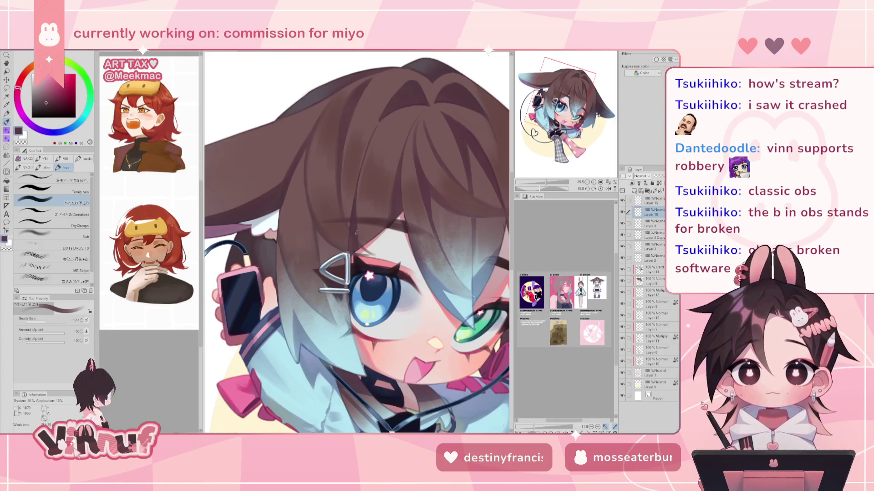
{"action": "key", "text": "h"}
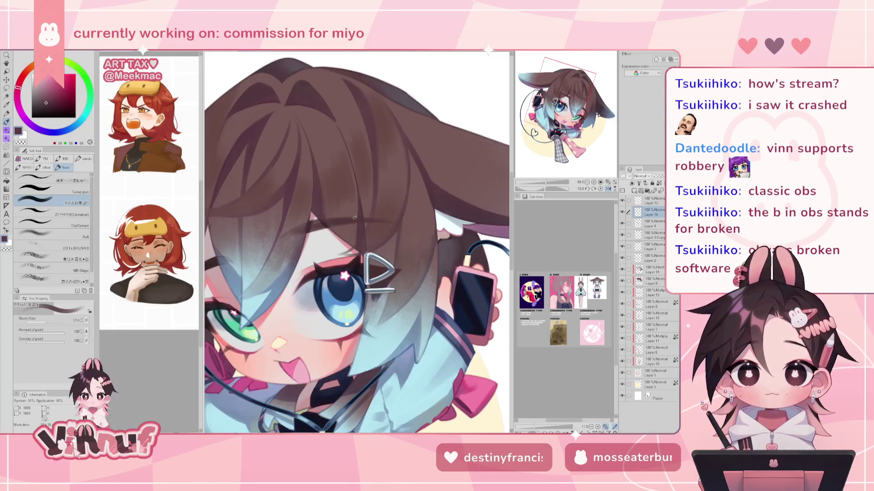
{"action": "left_click_drag", "start_coordinate": [360, 252], "coordinate": [348, 232]}
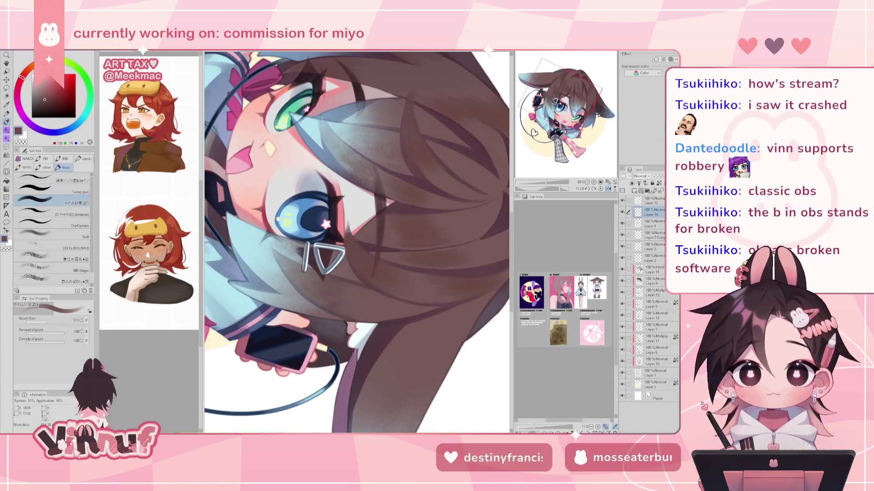
Darken strands beside the blue eye with short strokes, undo a trial erase, and straighten the view
{"action": "left_click_drag", "start_coordinate": [349, 223], "coordinate": [346, 233]}
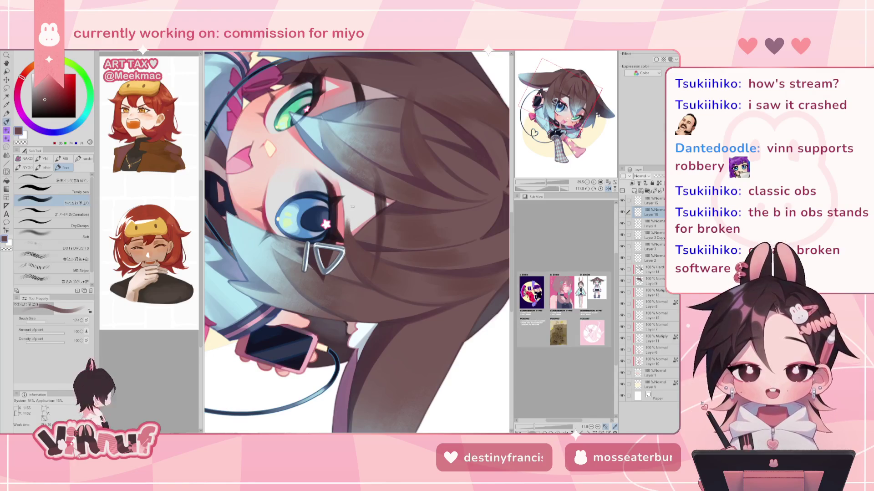
{"action": "key", "text": "e"}
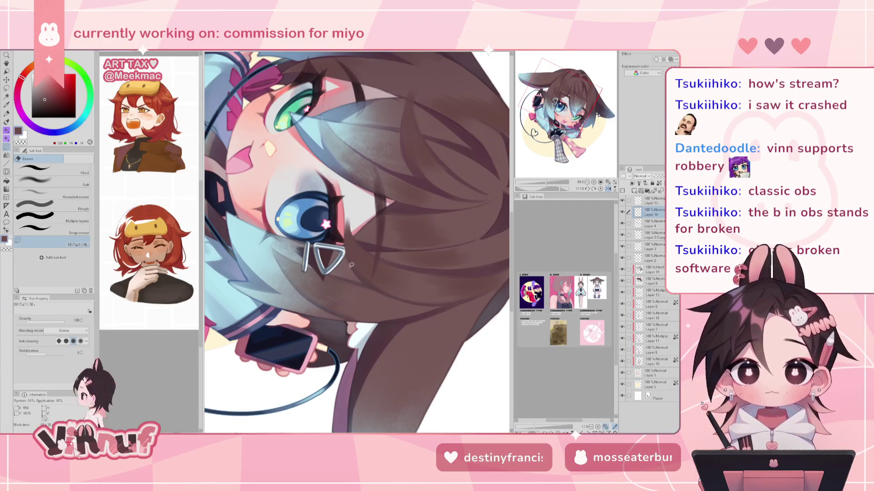
{"action": "left_click_drag", "start_coordinate": [346, 268], "coordinate": [348, 215]}
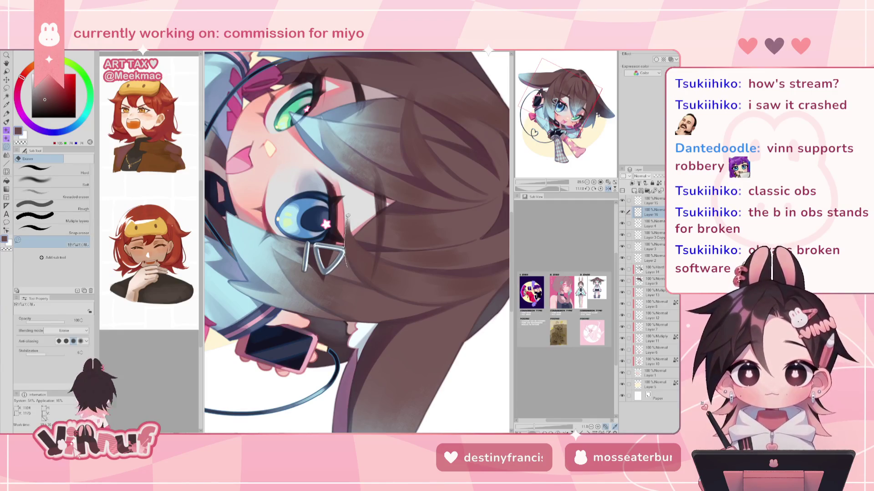
{"action": "key", "text": "ctrl+z"}
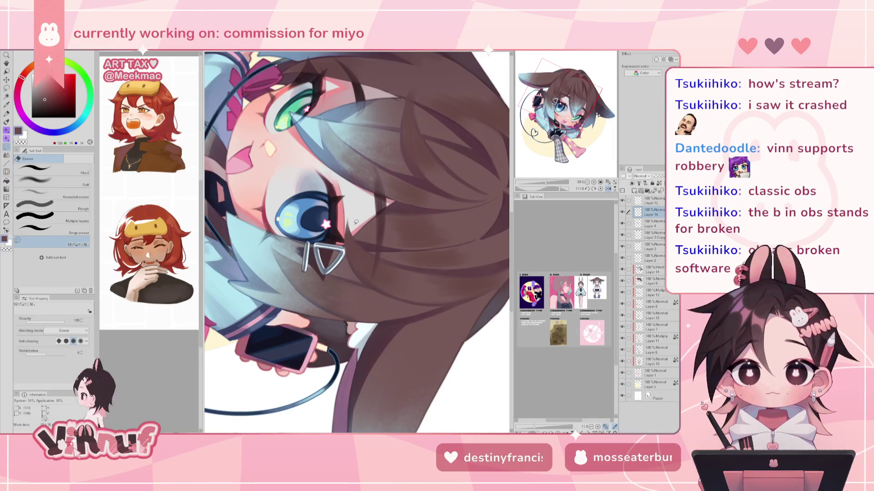
{"action": "left_click", "coordinate": [600, 188]}
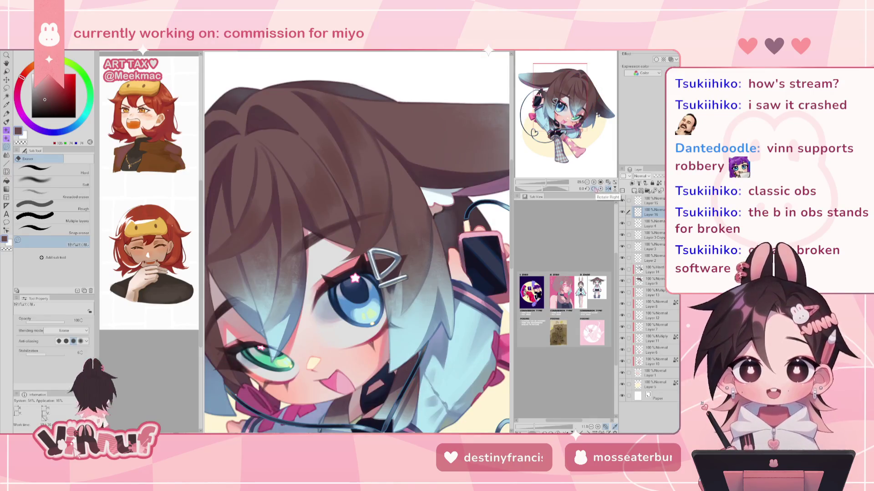
Mirror the canvas view, zoom and centre on the face, then return to the brush
{"action": "left_click", "coordinate": [608, 189]}
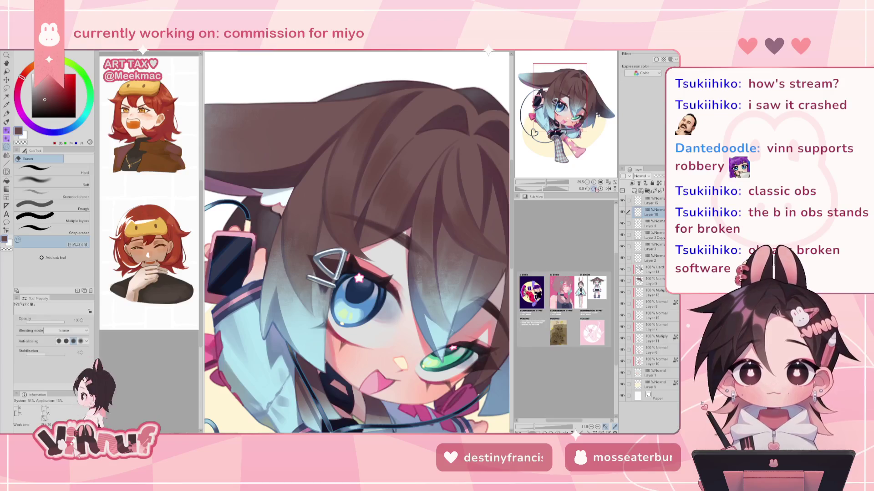
{"action": "left_click_drag", "start_coordinate": [546, 182], "coordinate": [549, 182]}
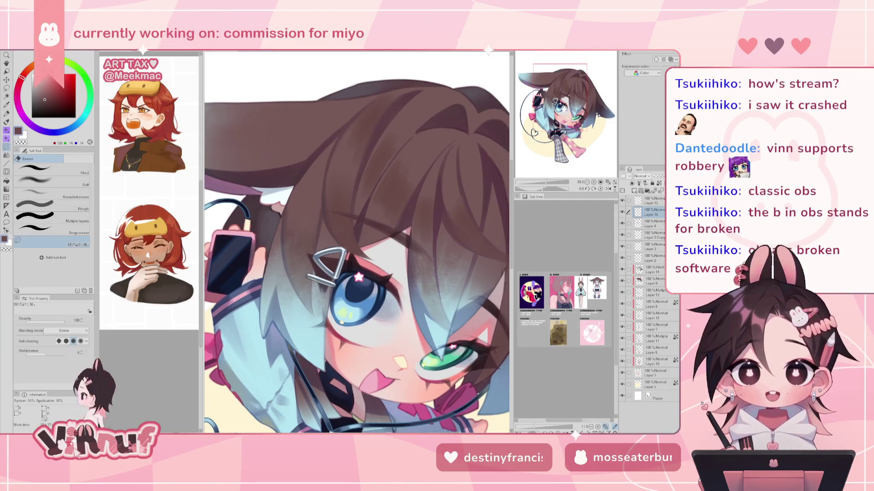
{"action": "left_click_drag", "start_coordinate": [357, 255], "coordinate": [343, 250]}
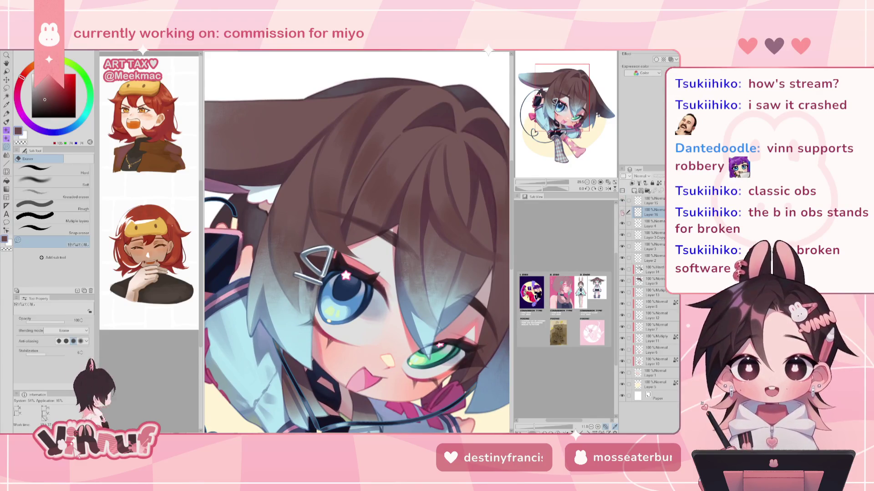
{"action": "key", "text": "p"}
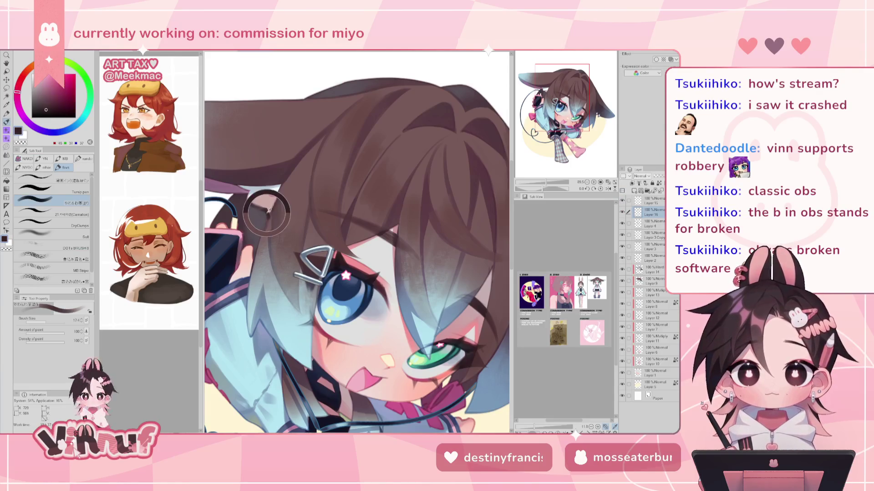
{"action": "left_click", "coordinate": [268, 212], "text": "alt"}
{"action": "left_click", "coordinate": [44, 322]}
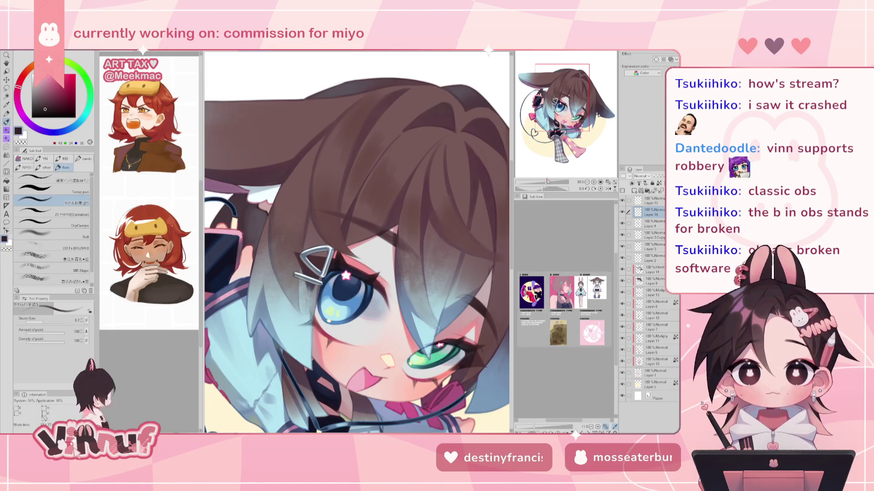
{"action": "key", "text": "ctrl+plus"}
{"action": "left_click_drag", "start_coordinate": [236, 199], "coordinate": [323, 235]}
{"action": "left_click", "coordinate": [323, 235], "text": "alt"}
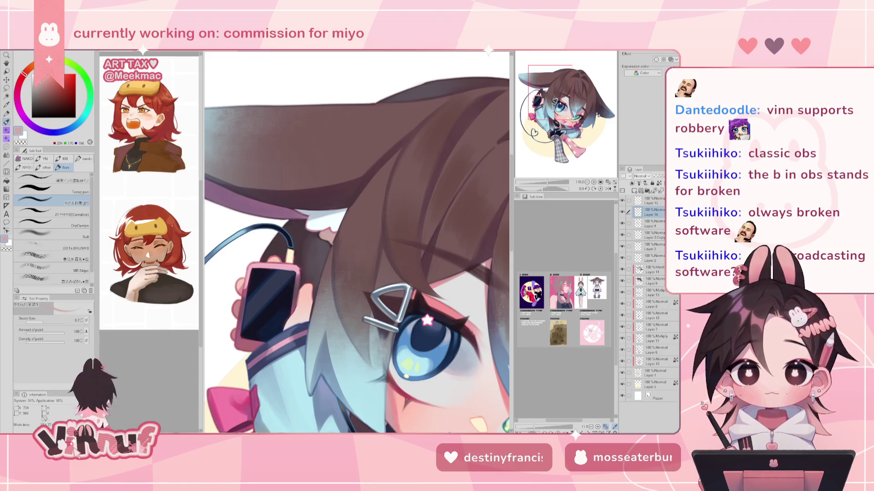
{"action": "left_click", "coordinate": [330, 246], "text": "alt"}
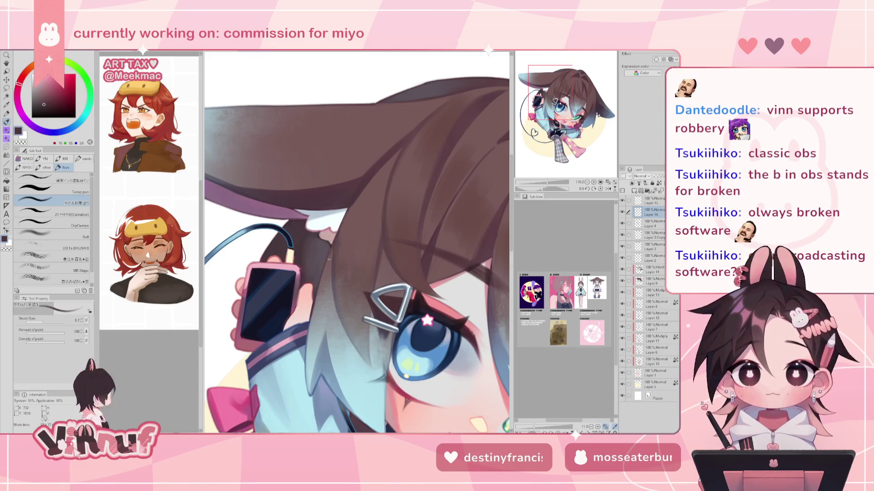